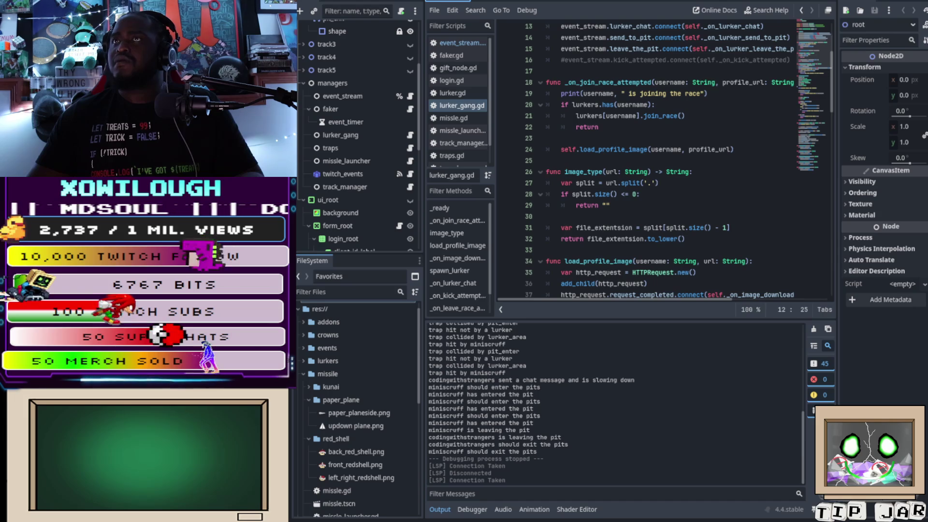
Step: Review the image download handler's url_ext line in lurker_gang.gd, then place the cursor after image_type's empty-string return
{"action": "scroll", "coordinate": [662, 159], "scroll_direction": "down", "scroll_amount": 8}
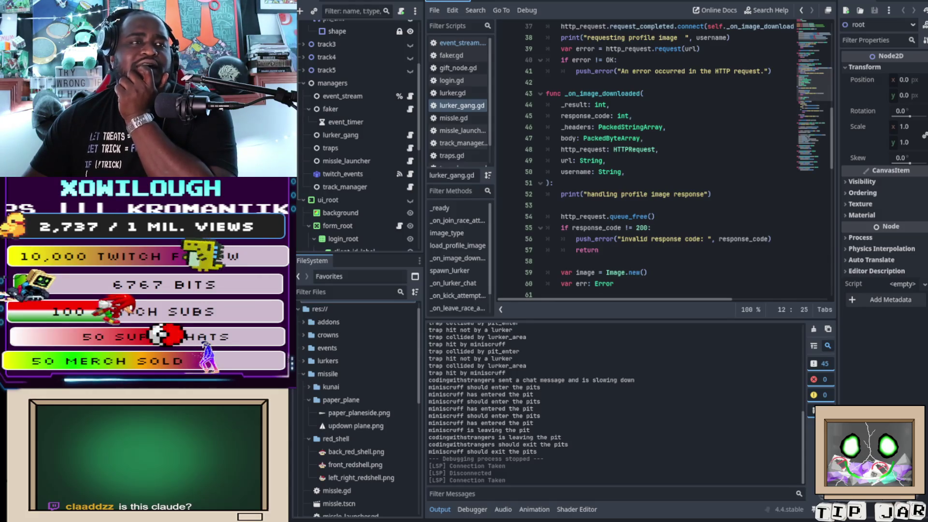
{"action": "scroll", "coordinate": [662, 159], "scroll_direction": "down", "scroll_amount": 4}
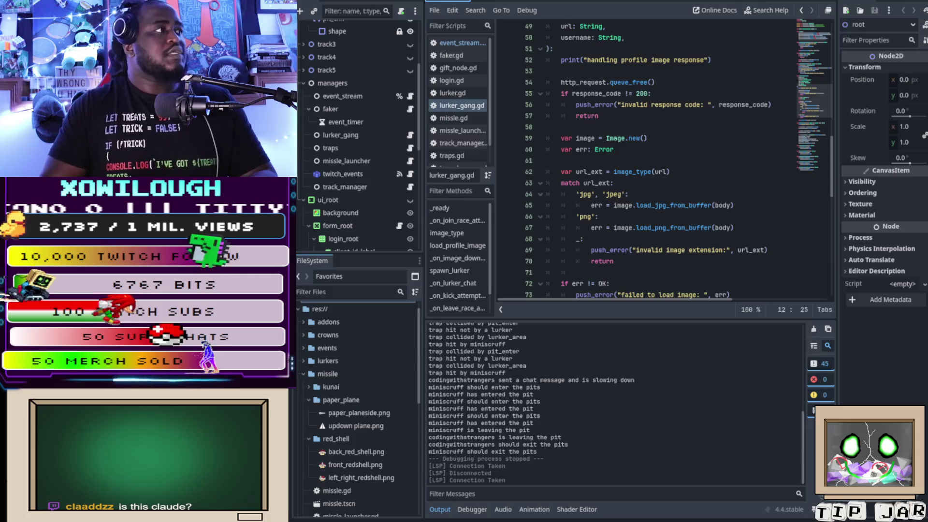
{"action": "left_click", "coordinate": [740, 173]}
{"action": "scroll", "coordinate": [740, 174], "scroll_direction": "up", "scroll_amount": 12}
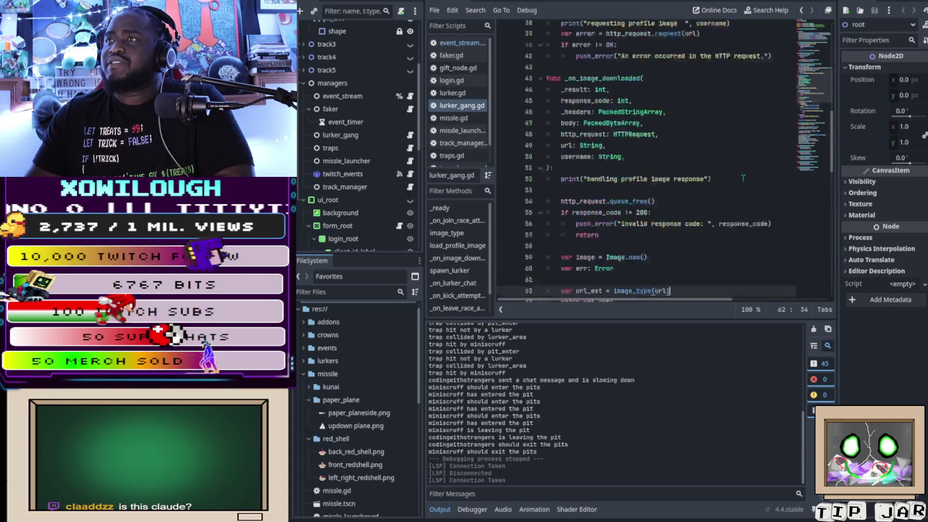
{"action": "scroll", "coordinate": [740, 176], "scroll_direction": "up", "scroll_amount": 4}
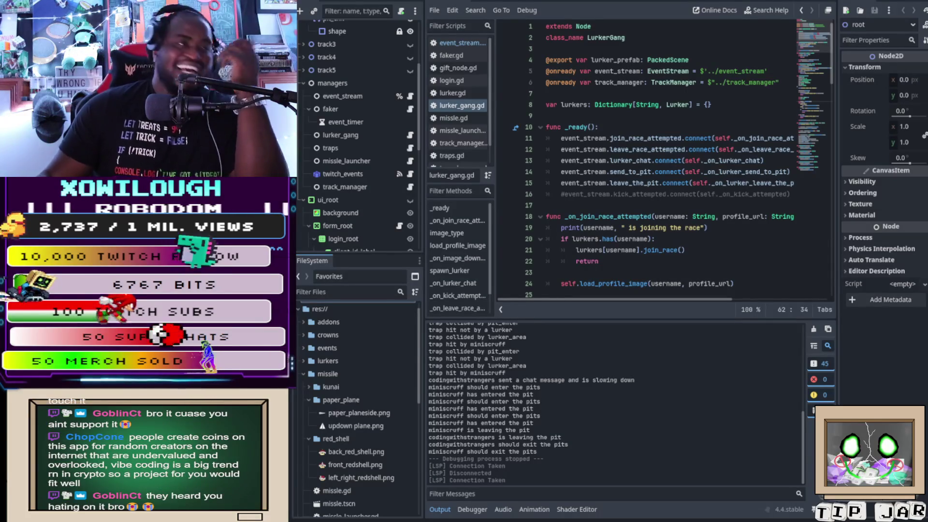
{"action": "scroll", "coordinate": [667, 160], "scroll_direction": "down", "scroll_amount": 4}
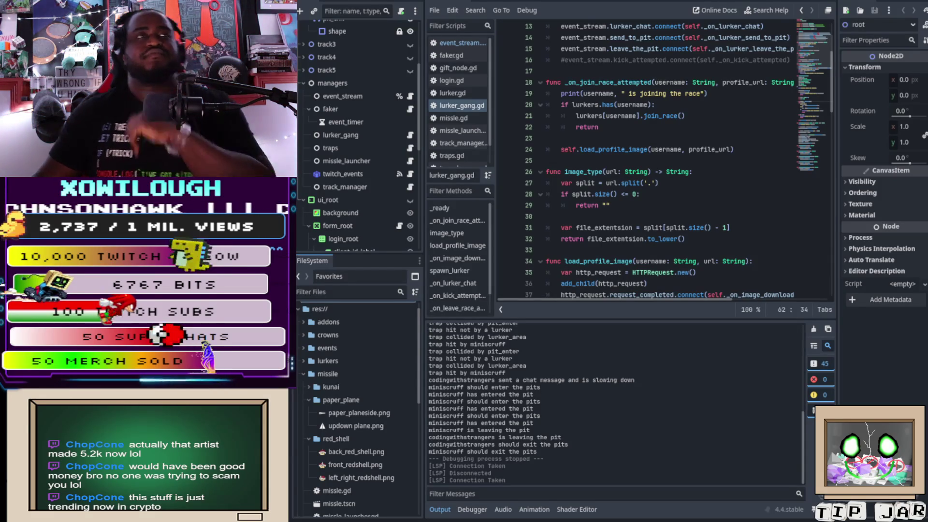
{"action": "left_click", "coordinate": [610, 205]}
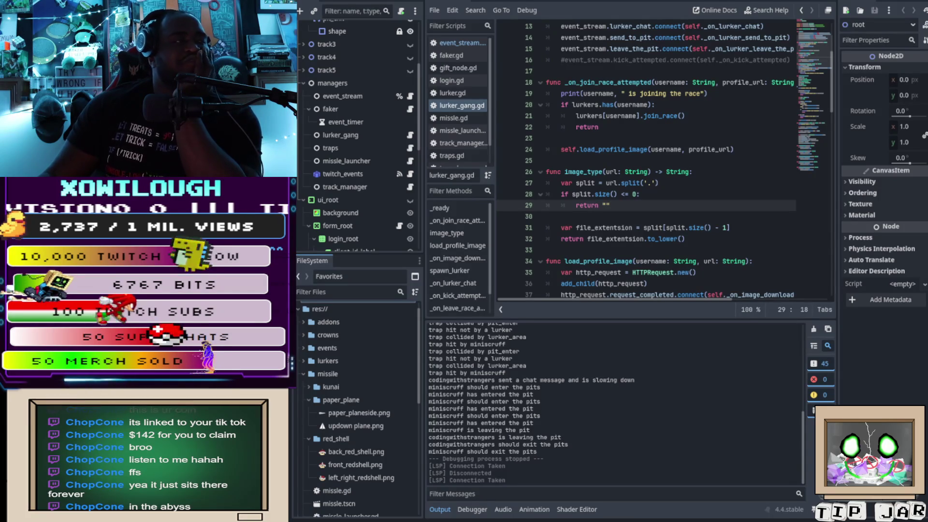
Step: Select the commented-out kick_attempted connection on line 16 of _ready for editing
{"action": "scroll", "coordinate": [643, 160], "scroll_direction": "up", "scroll_amount": 4}
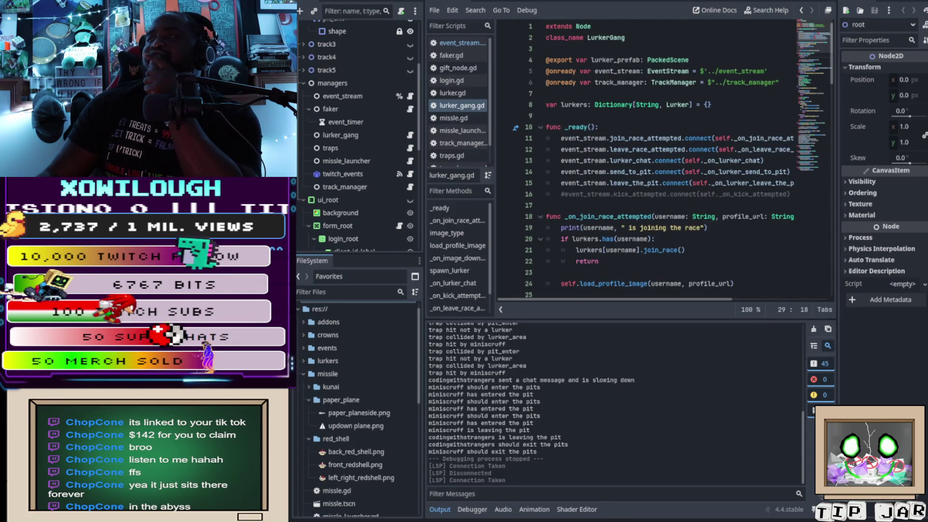
{"action": "left_click", "coordinate": [787, 193]}
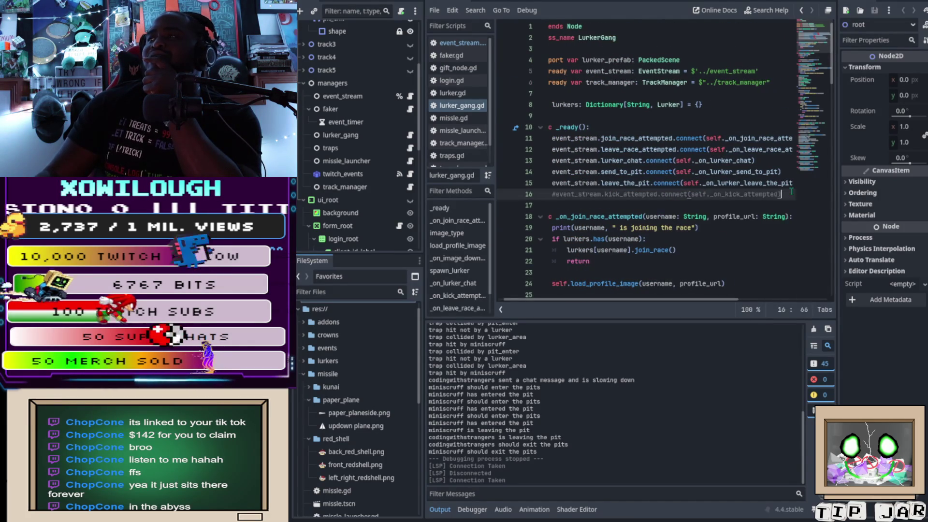
{"action": "left_click_drag", "start_coordinate": [787, 193], "coordinate": [549, 195]}
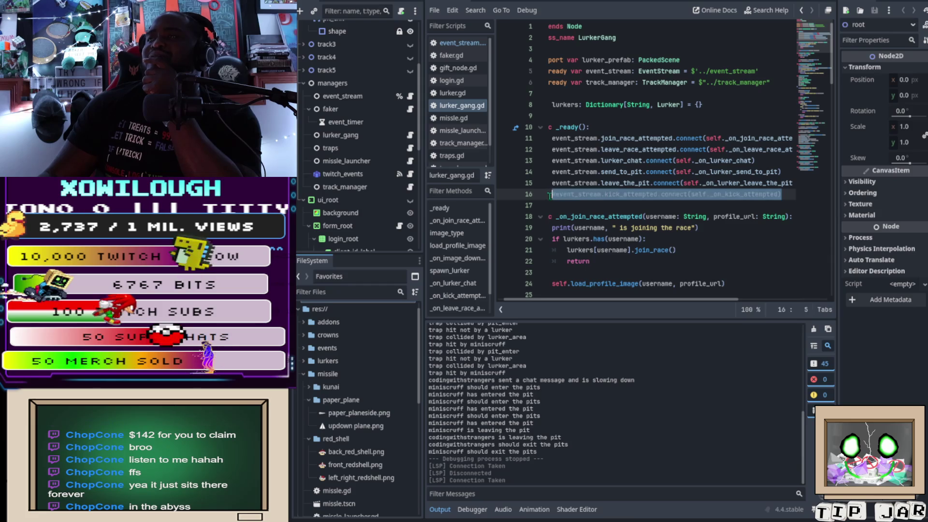
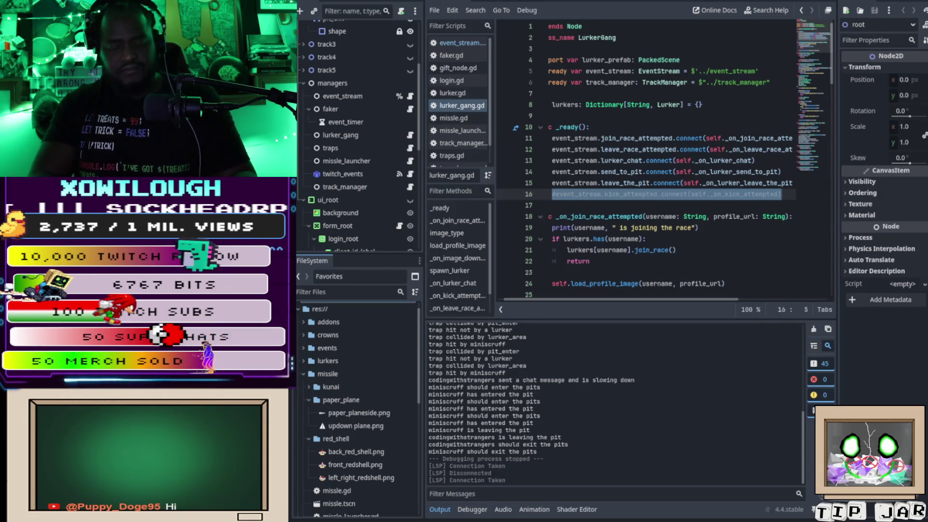
Step: Uncomment line 16 of lurker_gang.gd to restore the signal connect call in _ready
{"action": "key", "text": "ctrl+k"}
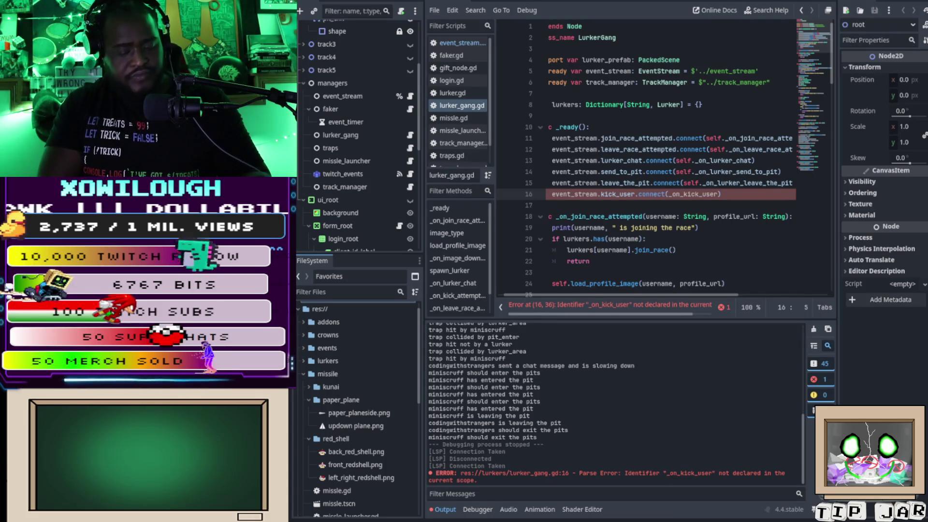
Step: Prefix the callback in line 16's connect call with 'self.'
{"action": "type", "text": "self"}
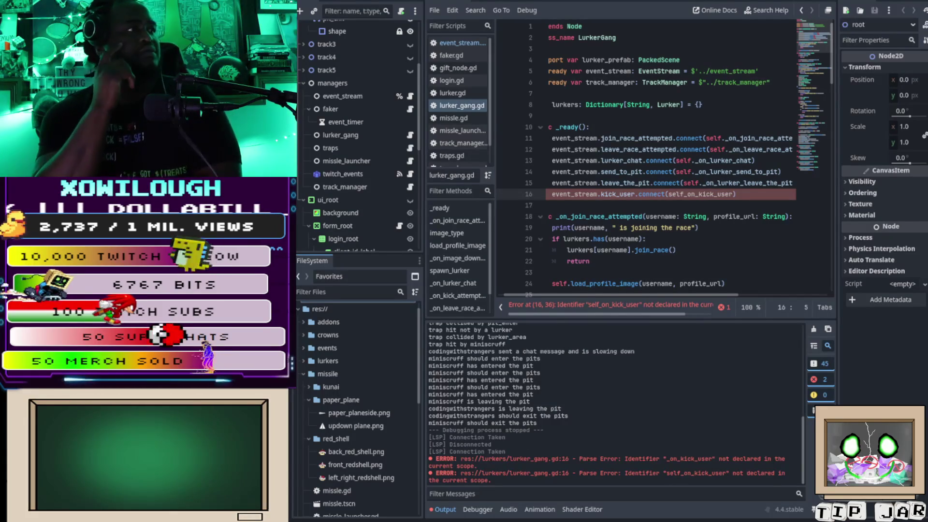
{"action": "type", "text": "."}
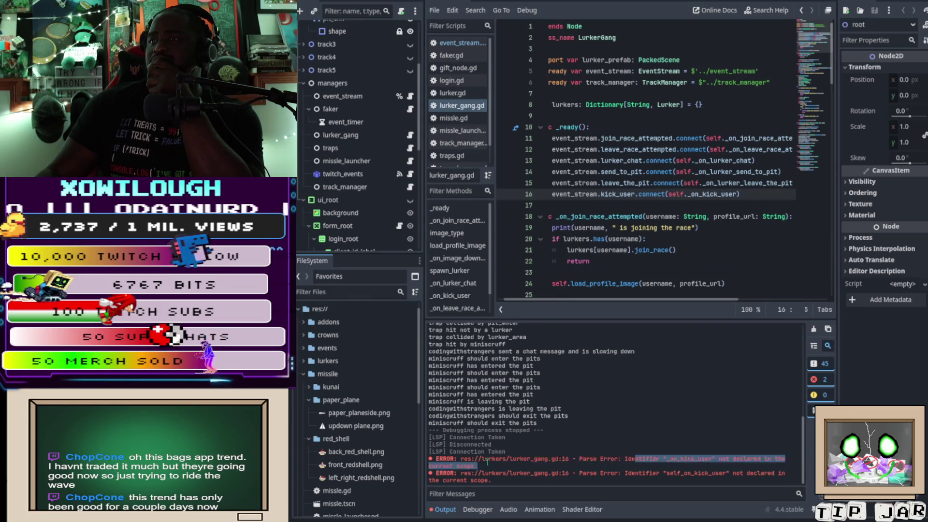
Step: Select the first parse error message reported for lurker_gang.gd
{"action": "double_click", "coordinate": [444, 459]}
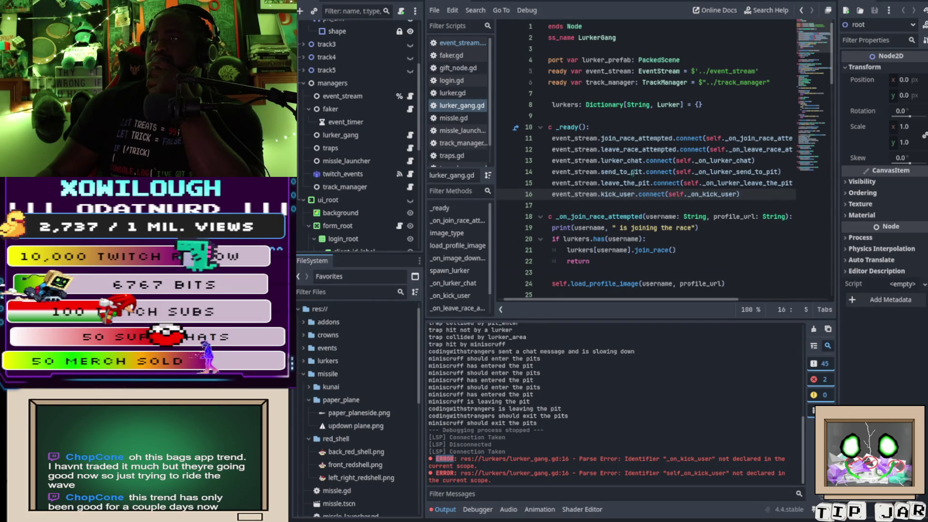
{"action": "left_click", "coordinate": [550, 127]}
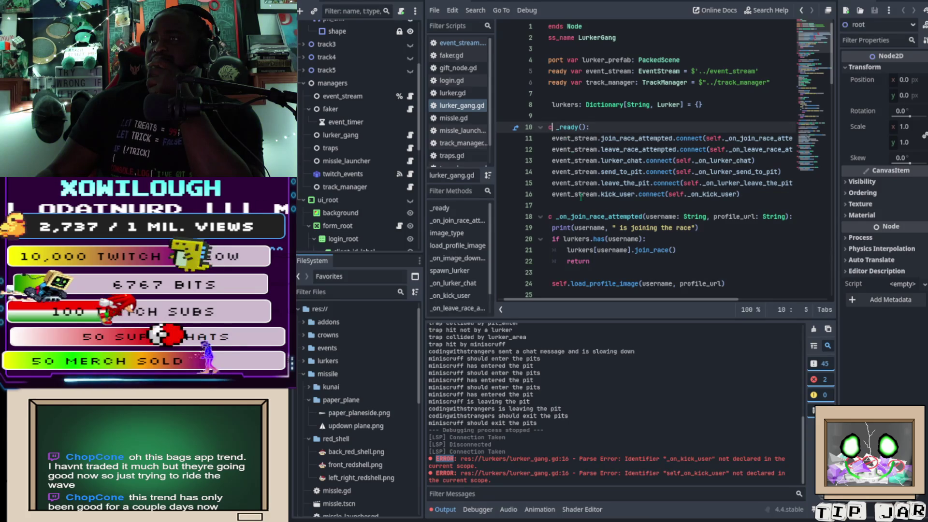
{"action": "scroll", "coordinate": [581, 185], "scroll_direction": "down", "scroll_amount": 3}
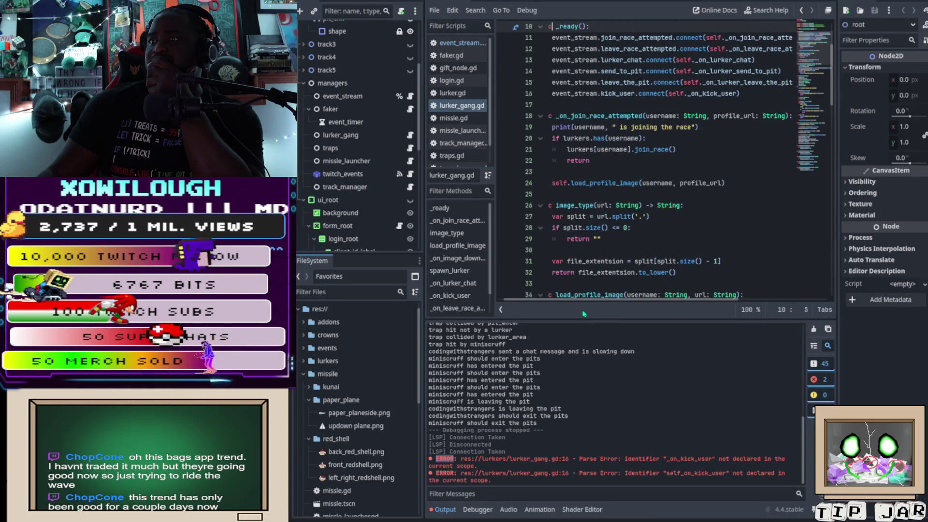
{"action": "scroll", "coordinate": [584, 309], "scroll_direction": "left", "scroll_amount": 1}
{"action": "scroll", "coordinate": [614, 231], "scroll_direction": "up", "scroll_amount": 2}
{"action": "scroll", "coordinate": [614, 231], "scroll_direction": "up", "scroll_amount": 1}
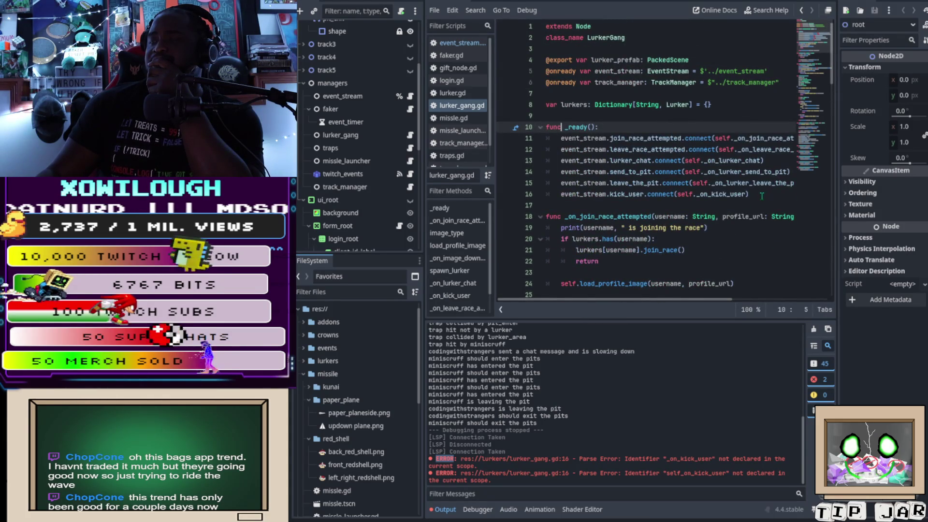
{"action": "scroll", "coordinate": [762, 196], "scroll_direction": "down", "scroll_amount": 5}
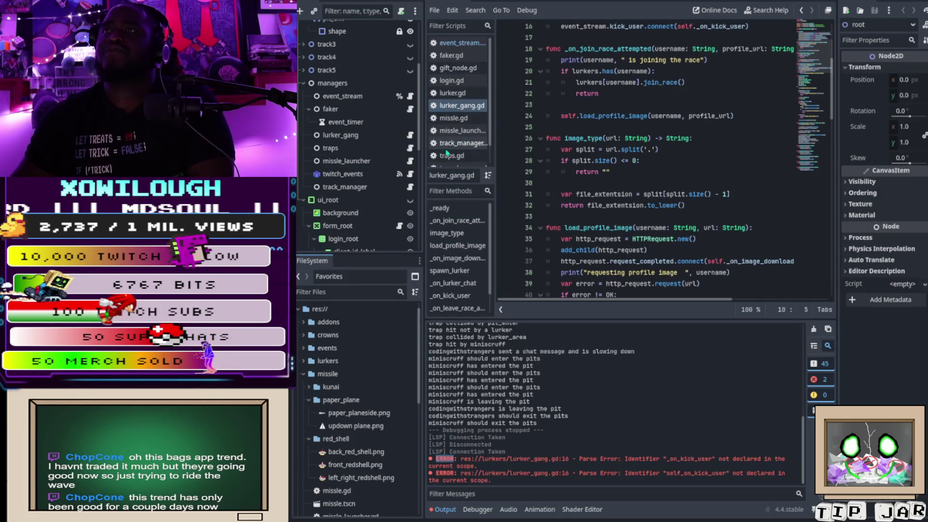
{"action": "left_click", "coordinate": [455, 118]}
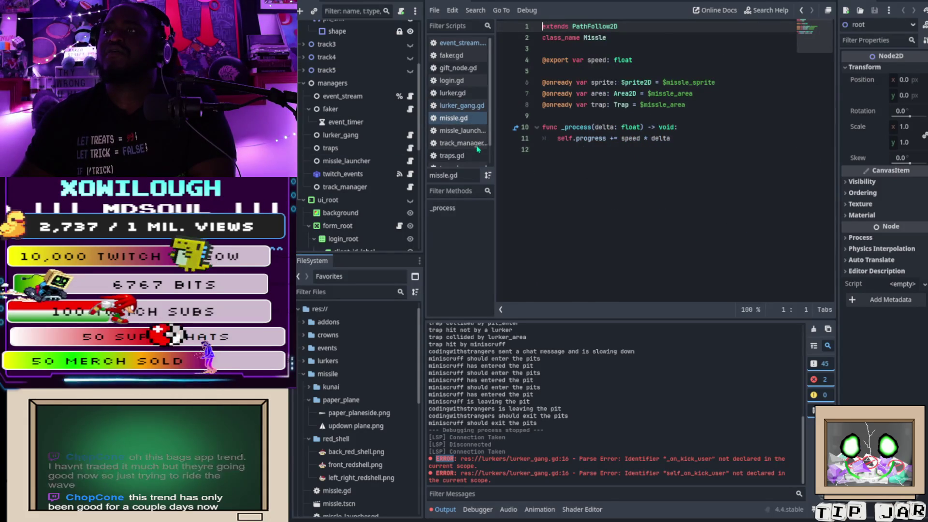
{"action": "middle_click", "coordinate": [463, 120]}
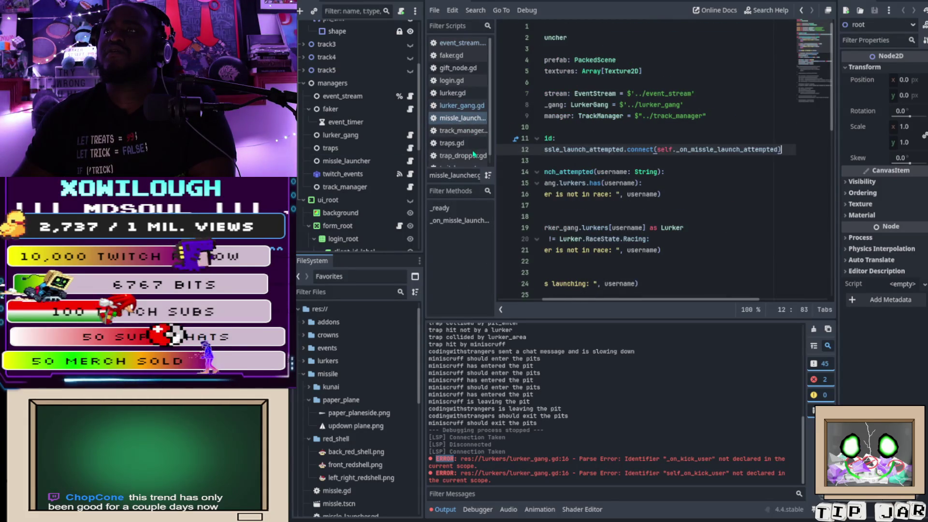
{"action": "middle_click", "coordinate": [463, 121]}
{"action": "left_click", "coordinate": [452, 131]}
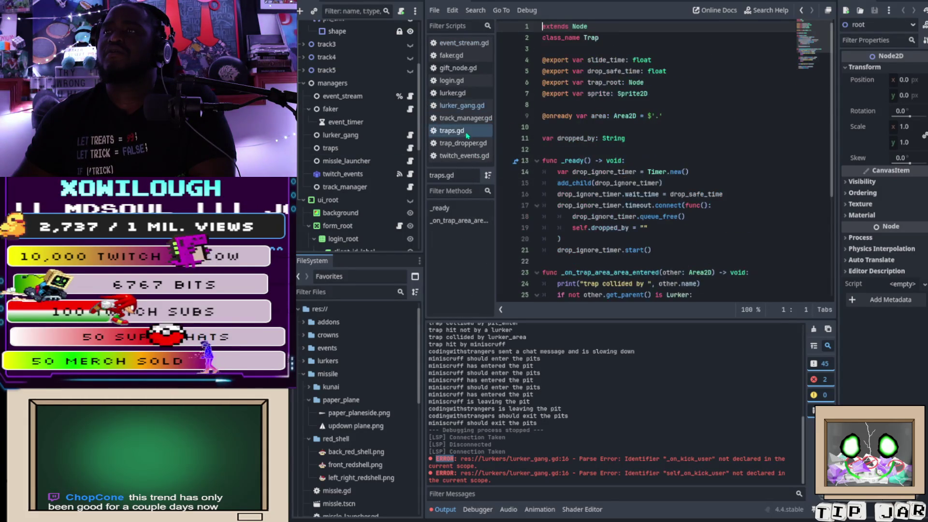
{"action": "key", "text": "ctrl+w"}
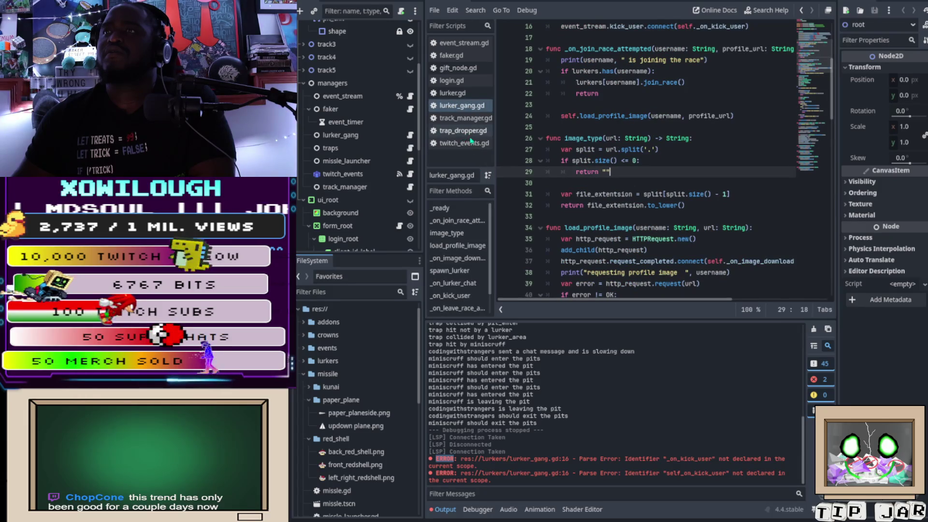
{"action": "left_click", "coordinate": [464, 143]}
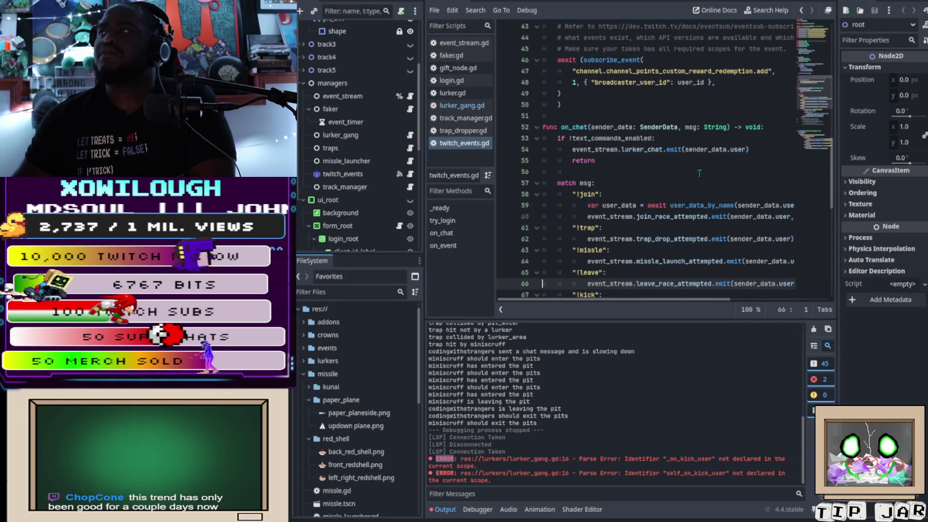
{"action": "key", "text": "Up"}
{"action": "key", "text": "Up"}
{"action": "key", "text": "Up"}
{"action": "scroll", "coordinate": [682, 181], "scroll_direction": "down", "scroll_amount": 2}
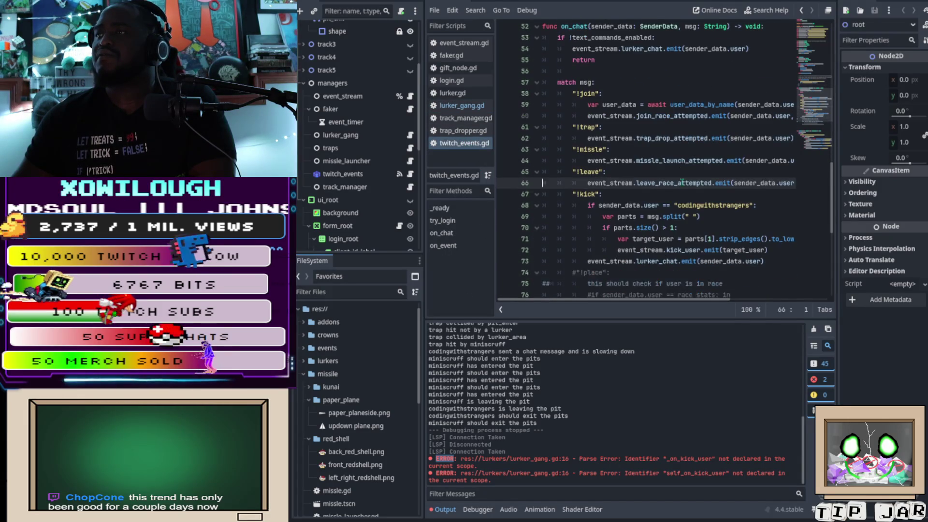
{"action": "scroll", "coordinate": [682, 186], "scroll_direction": "down", "scroll_amount": 2}
{"action": "scroll", "coordinate": [682, 188], "scroll_direction": "down", "scroll_amount": 1}
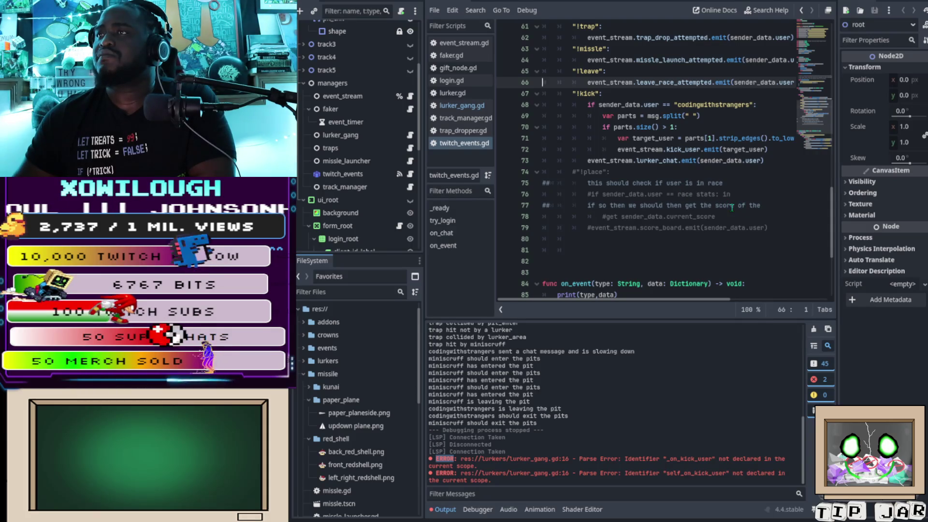
{"action": "scroll", "coordinate": [732, 208], "scroll_direction": "up", "scroll_amount": 2}
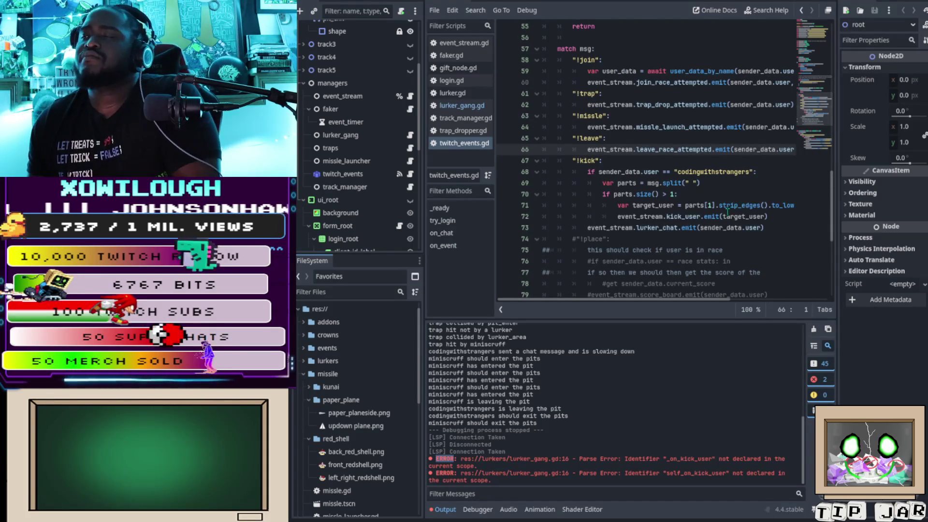
{"action": "scroll", "coordinate": [720, 205], "scroll_direction": "down", "scroll_amount": 2}
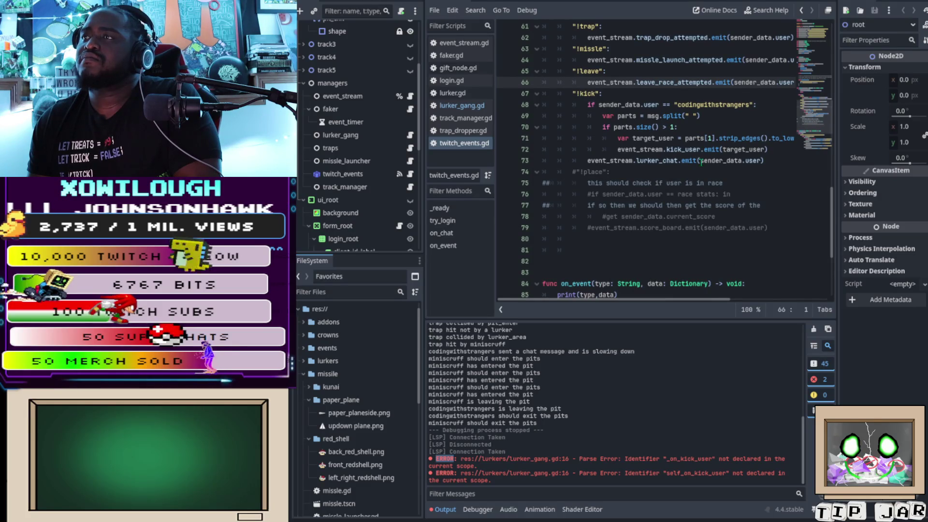
{"action": "scroll", "coordinate": [702, 162], "scroll_direction": "down", "scroll_amount": 3}
{"action": "scroll", "coordinate": [703, 158], "scroll_direction": "down", "scroll_amount": 2}
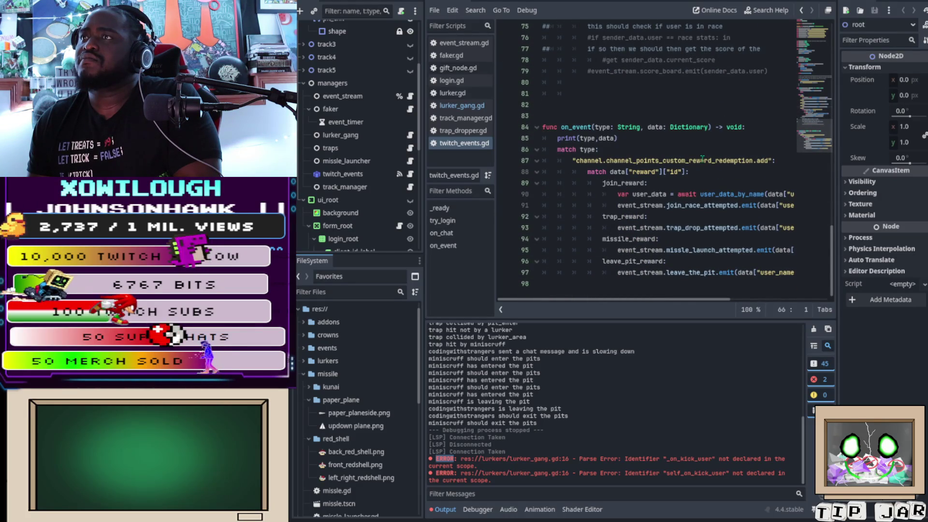
{"action": "scroll", "coordinate": [702, 159], "scroll_direction": "up", "scroll_amount": 3}
{"action": "scroll", "coordinate": [712, 119], "scroll_direction": "down", "scroll_amount": 3}
{"action": "scroll", "coordinate": [711, 119], "scroll_direction": "up", "scroll_amount": 6}
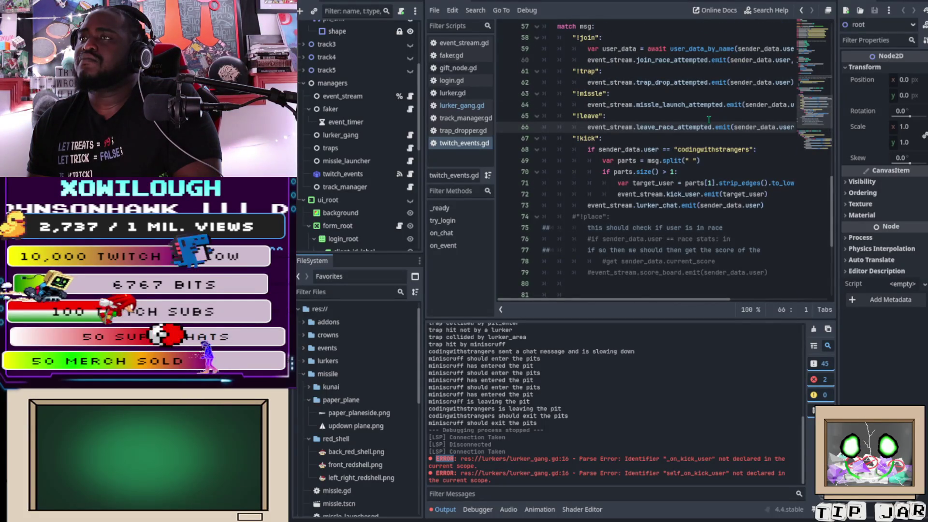
{"action": "scroll", "coordinate": [710, 119], "scroll_direction": "up", "scroll_amount": 4}
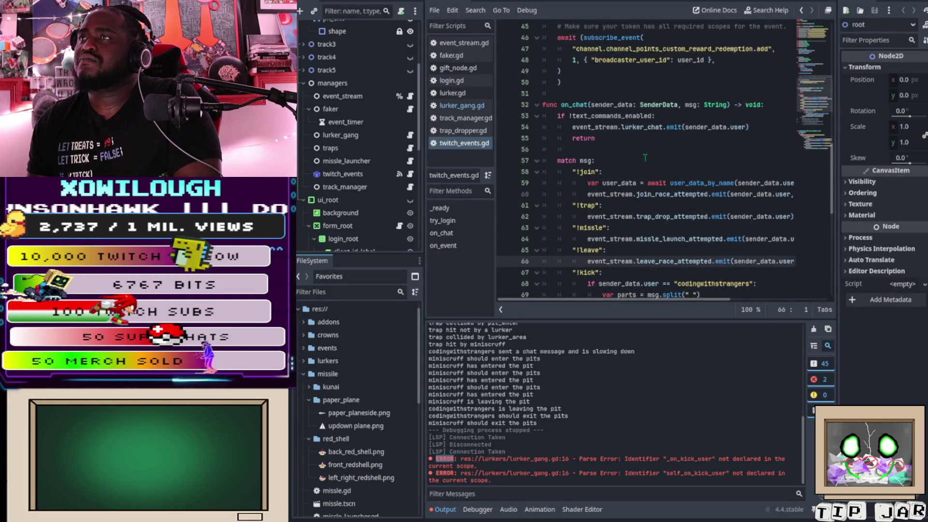
{"action": "scroll", "coordinate": [648, 158], "scroll_direction": "up", "scroll_amount": 5}
{"action": "scroll", "coordinate": [624, 150], "scroll_direction": "up", "scroll_amount": 9}
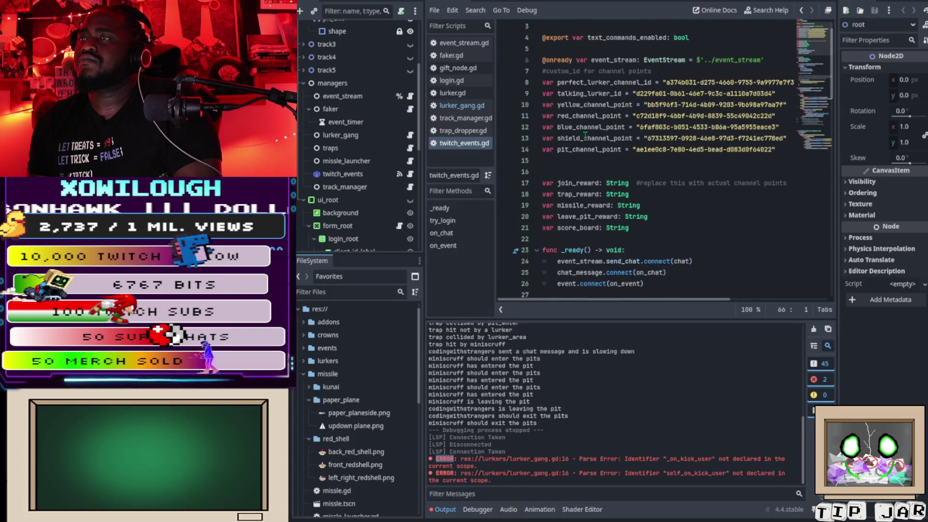
{"action": "scroll", "coordinate": [585, 135], "scroll_direction": "up", "scroll_amount": 2}
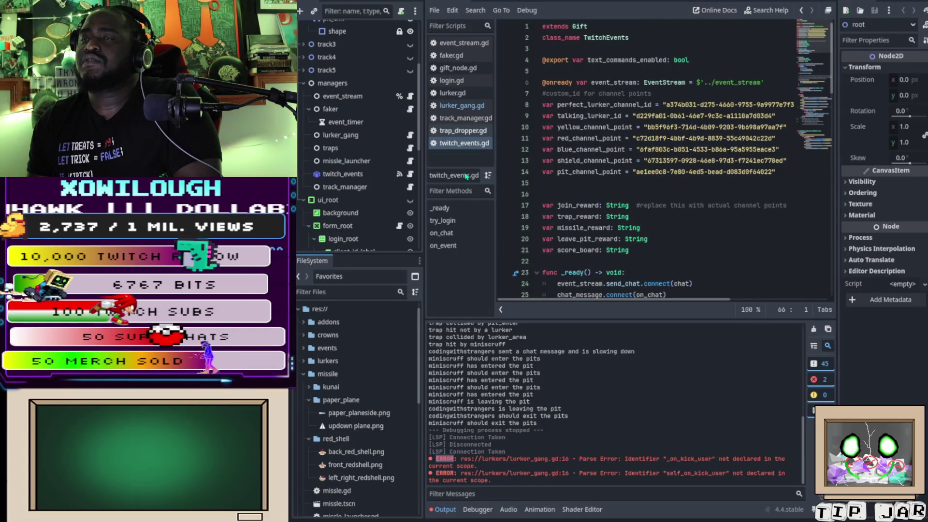
{"action": "left_click", "coordinate": [462, 105]}
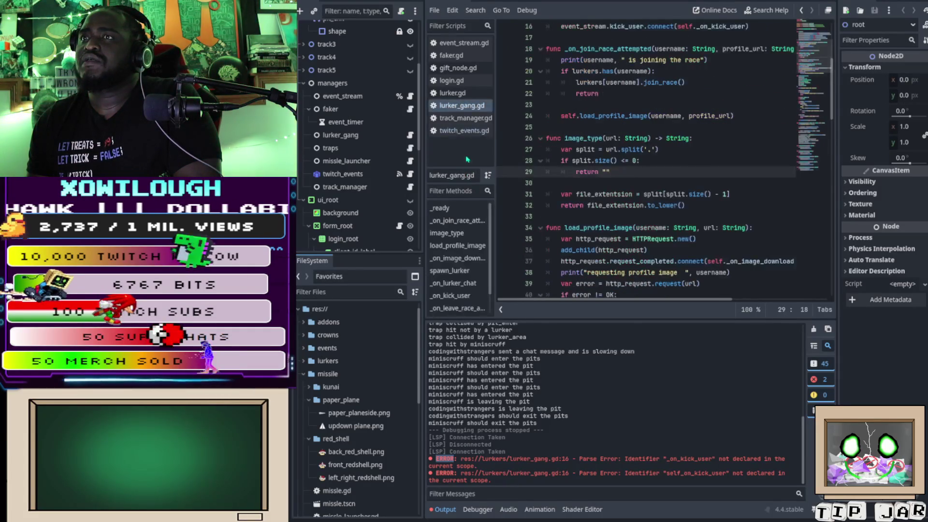
Step: Open lurker.gd and scroll down to the commented-out kick_user connection in _ready
{"action": "left_click", "coordinate": [452, 93]}
{"action": "scroll", "coordinate": [772, 175], "scroll_direction": "down", "scroll_amount": 4}
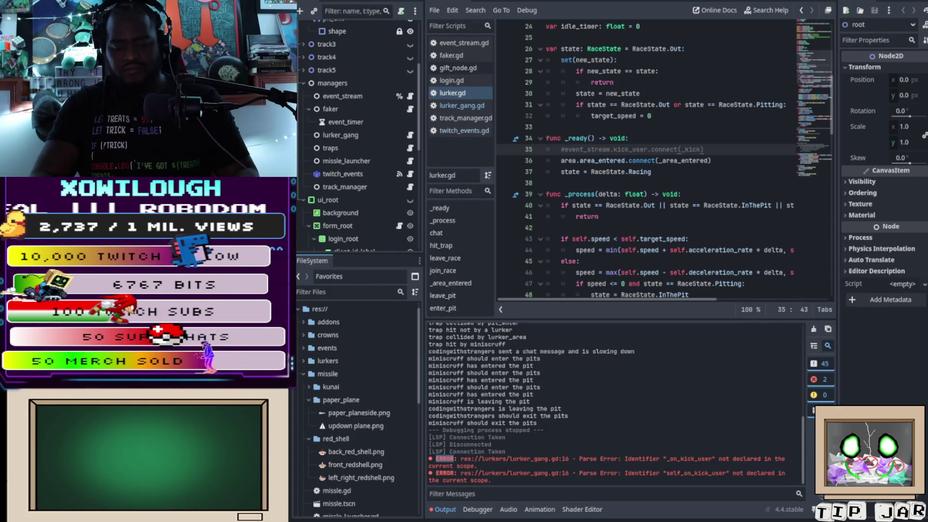
Step: Uncomment line 35's event_stream.kick_user.connect(_kick) and place the cursor inside the call
{"action": "key", "text": "ctrl+k"}
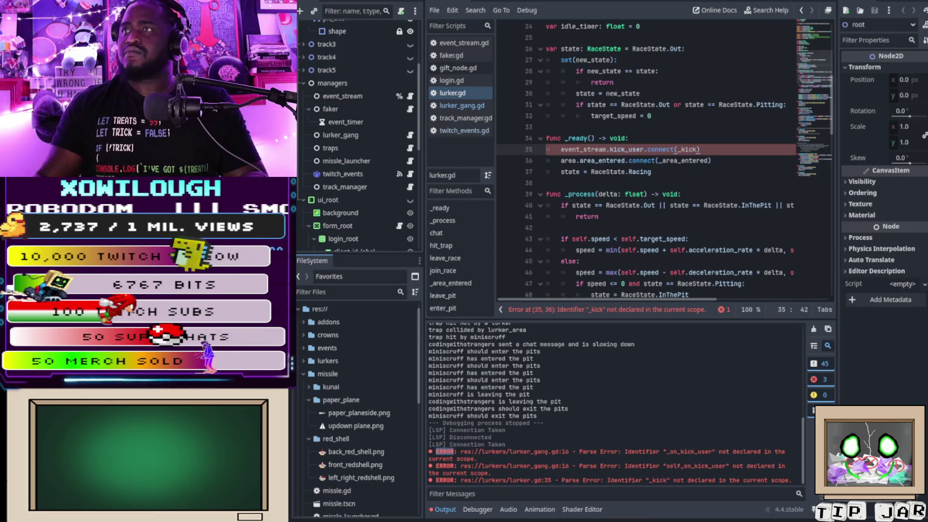
{"action": "left_click", "coordinate": [659, 150]}
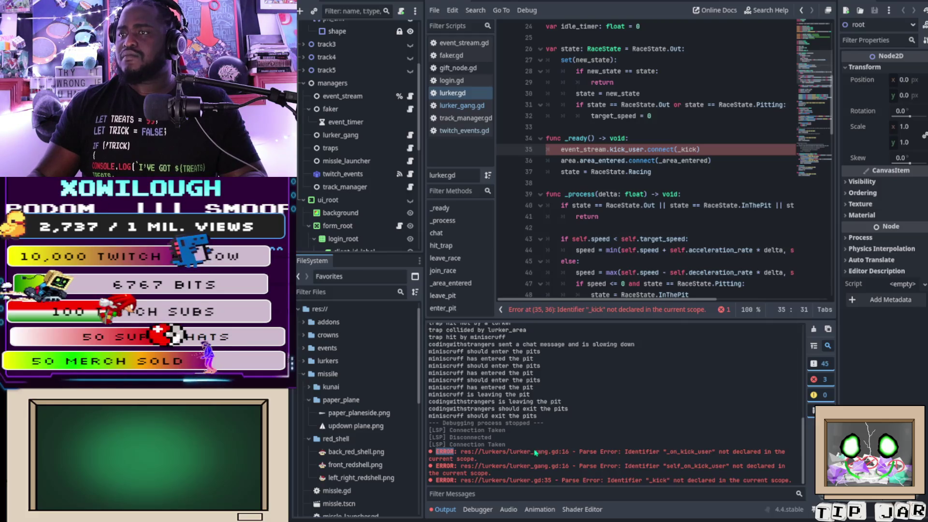